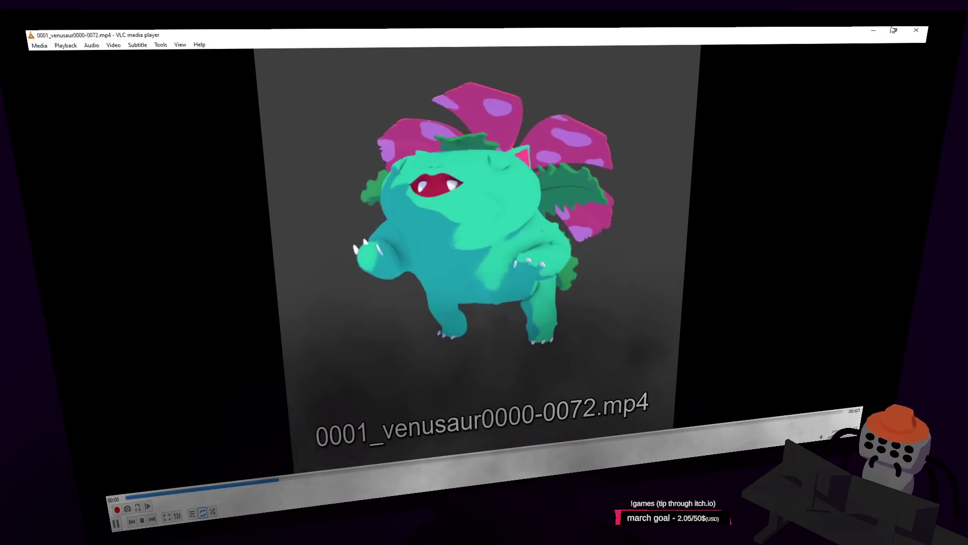
Step: Leave the VLC playback of the rendered clip and switch back to Blender
{"action": "key", "text": "alt+Tab"}
{"action": "scroll", "coordinate": [610, 203], "scroll_direction": "up", "scroll_amount": 2}
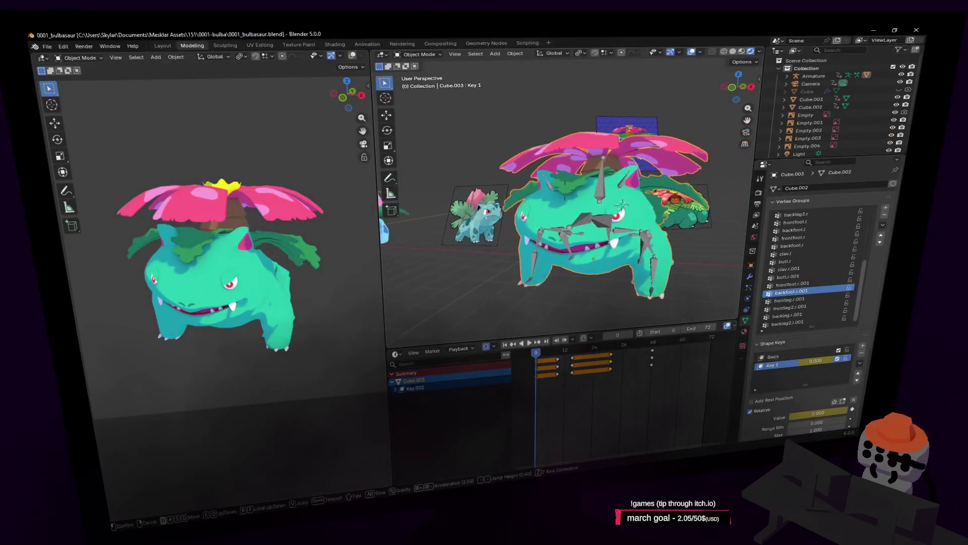
{"action": "scroll", "coordinate": [609, 202], "scroll_direction": "up", "scroll_amount": 2}
{"action": "scroll", "coordinate": [597, 201], "scroll_direction": "up", "scroll_amount": 3}
{"action": "scroll", "coordinate": [583, 200], "scroll_direction": "up", "scroll_amount": 2}
Step: Select the Venusaur armature, enter posing, and key a global-X flower tilt at frame 44
{"action": "middle_click_drag", "start_coordinate": [582, 199], "coordinate": [607, 186]}
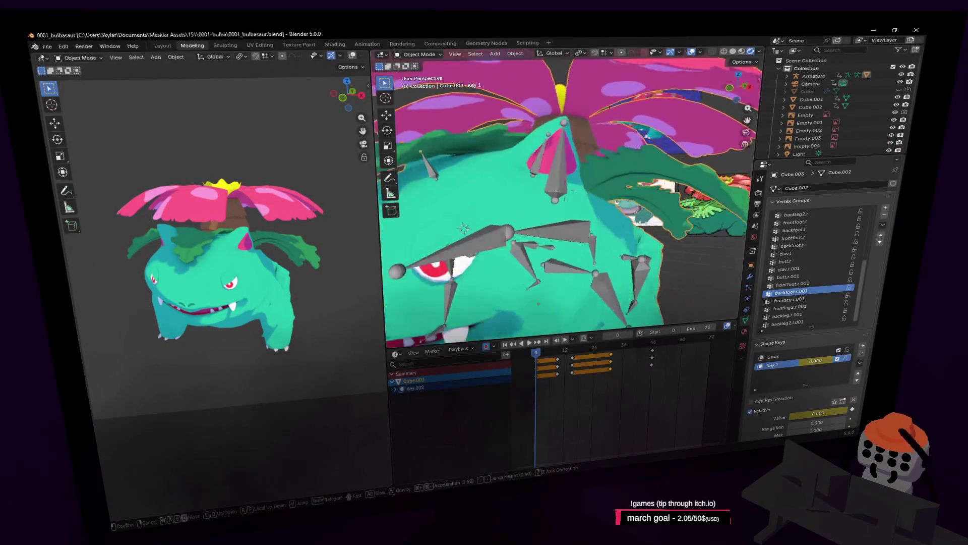
{"action": "left_click", "coordinate": [568, 172]}
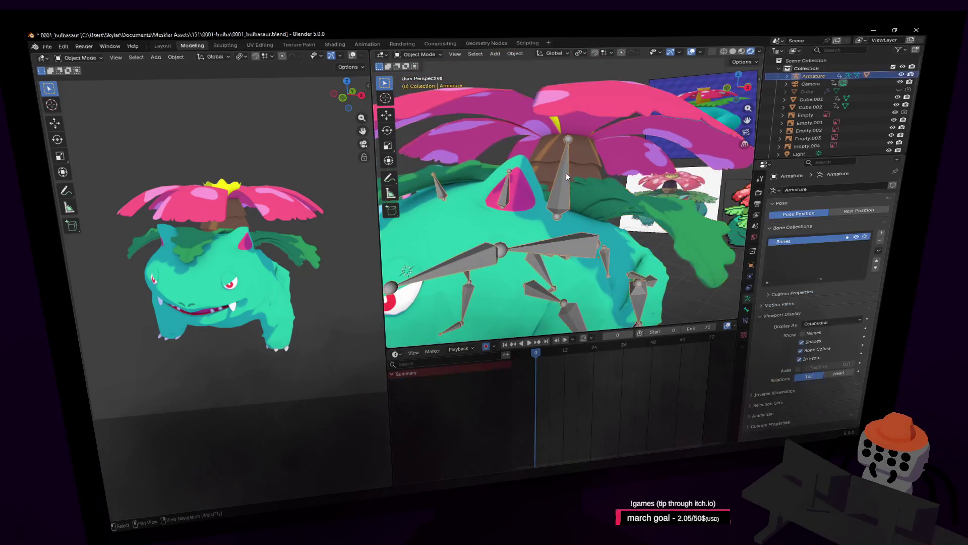
{"action": "left_click", "coordinate": [417, 84]}
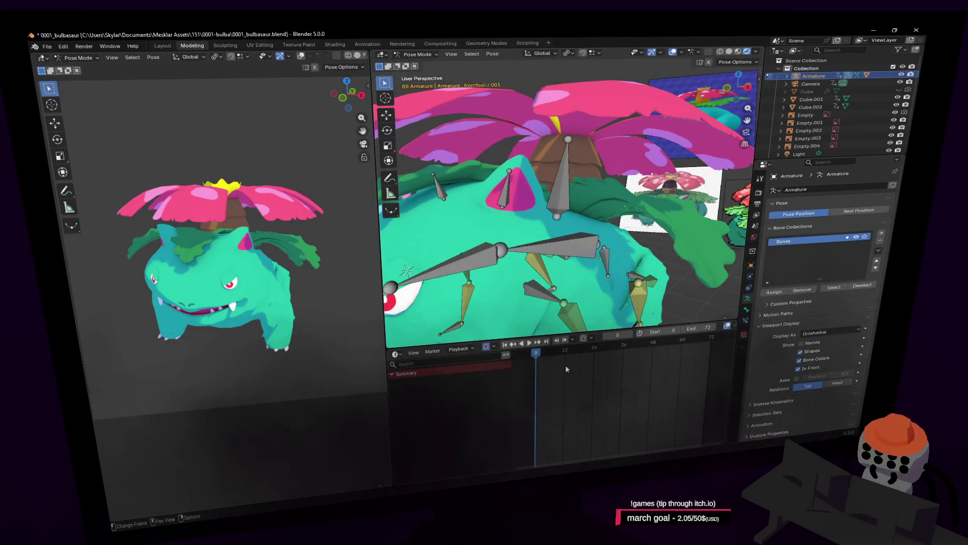
{"action": "left_click_drag", "start_coordinate": [539, 356], "coordinate": [636, 352]}
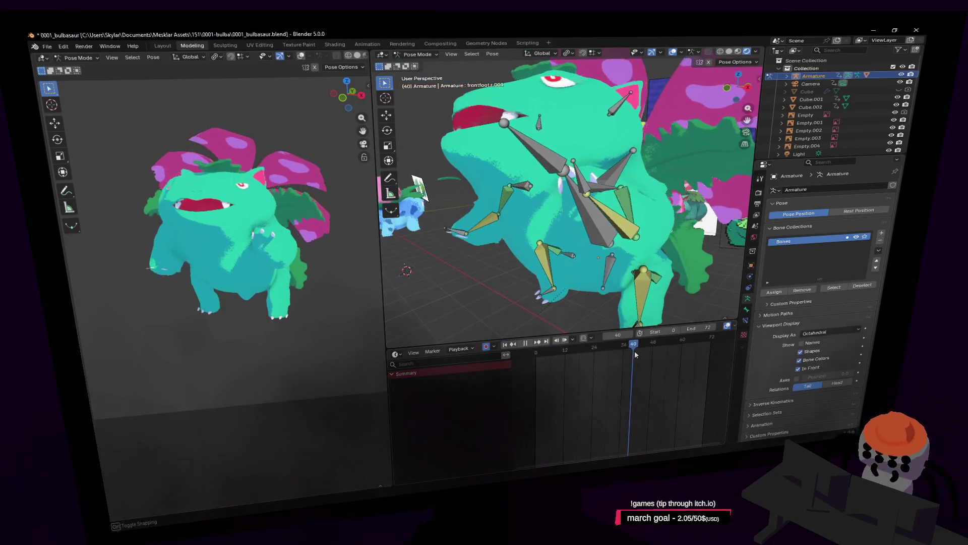
{"action": "middle_click_drag", "start_coordinate": [416, 184], "coordinate": [630, 164]}
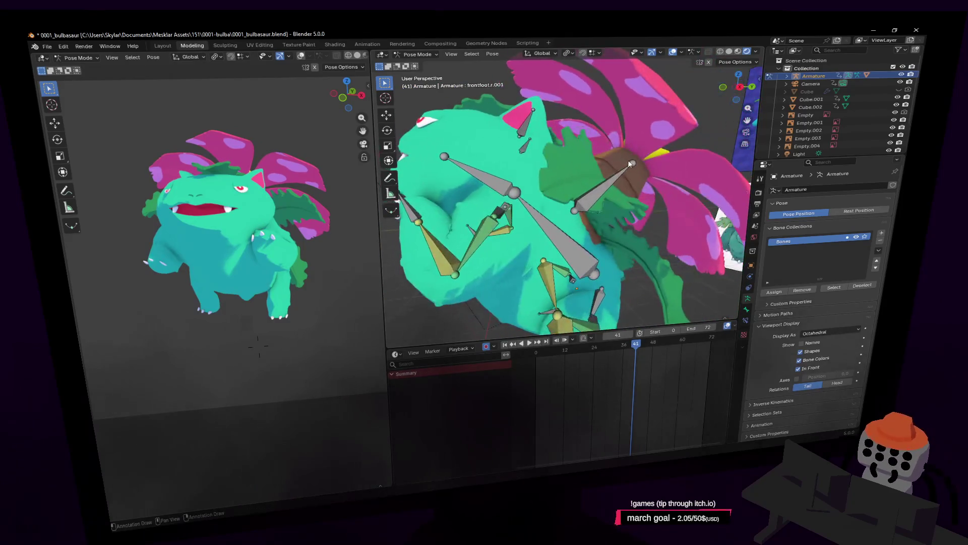
{"action": "middle_click_drag", "start_coordinate": [605, 190], "coordinate": [670, 161]}
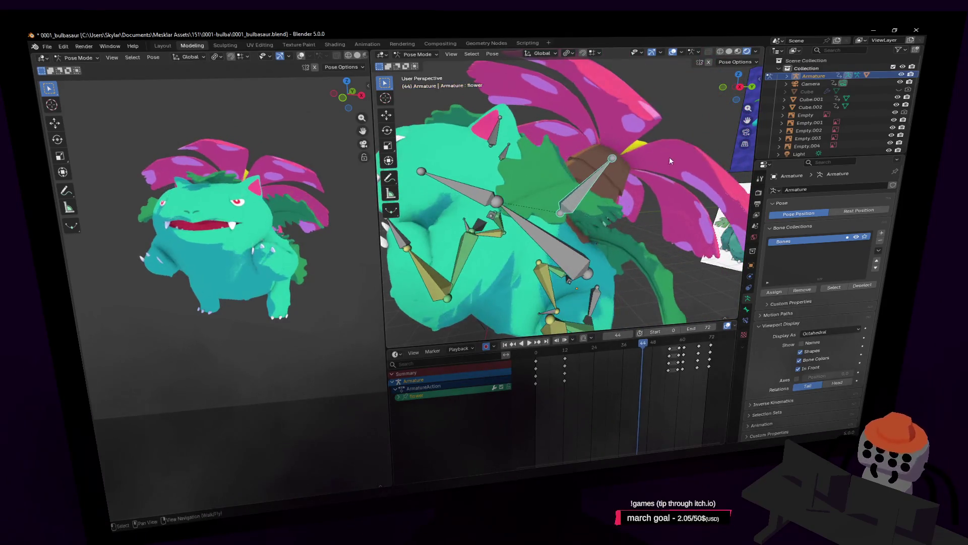
{"action": "key", "text": "x"}
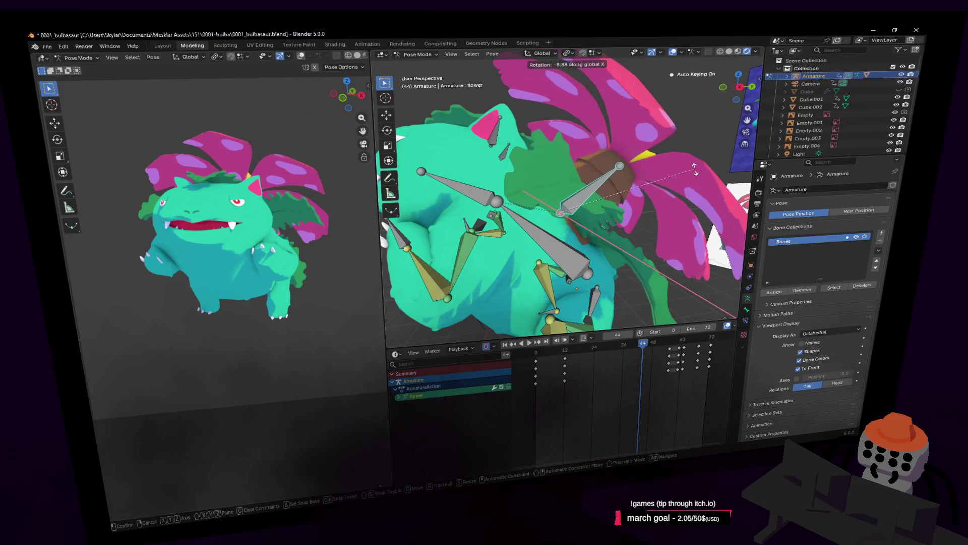
{"action": "left_click", "coordinate": [694, 169]}
Step: Key a deeper global-X flower tilt at frame 46 after checking frame 42
{"action": "left_click_drag", "start_coordinate": [641, 340], "coordinate": [637, 344]}
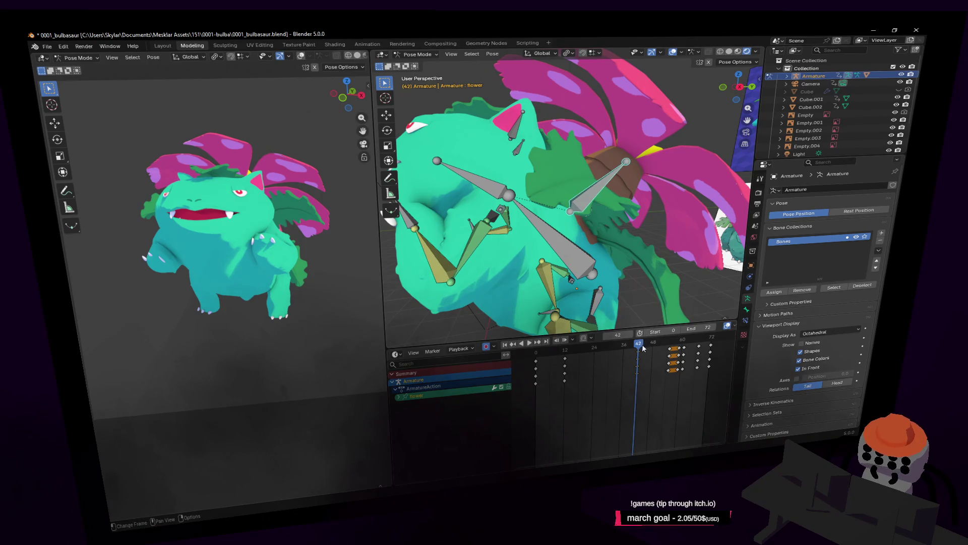
{"action": "left_click", "coordinate": [648, 344]}
{"action": "middle_click_drag", "start_coordinate": [606, 189], "coordinate": [567, 205]}
{"action": "key", "text": "r"}
{"action": "key", "text": "x"}
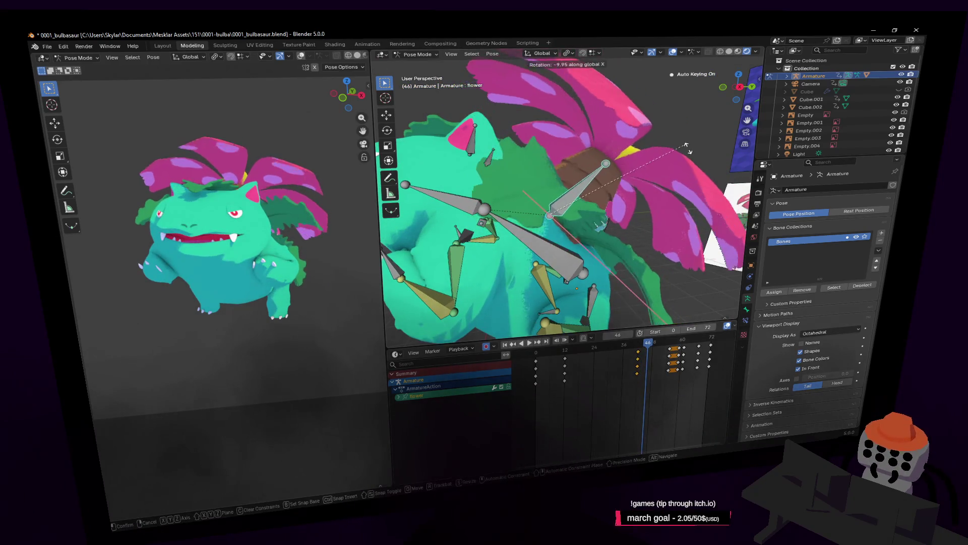
{"action": "left_click", "coordinate": [687, 148]}
Step: Play the animation to check the flower motion, then stop and orbit the character
{"action": "mouse_move", "coordinate": [649, 345]}
{"action": "left_mouse_down"}
{"action": "mouse_move", "coordinate": [721, 354]}
{"action": "mouse_move", "coordinate": [548, 390]}
{"action": "left_mouse_up"}
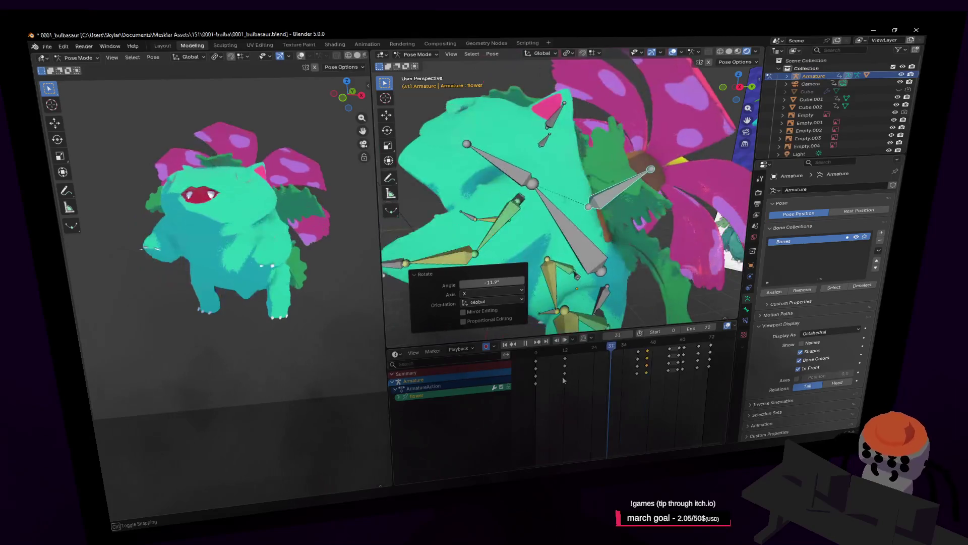
{"action": "key", "text": "space"}
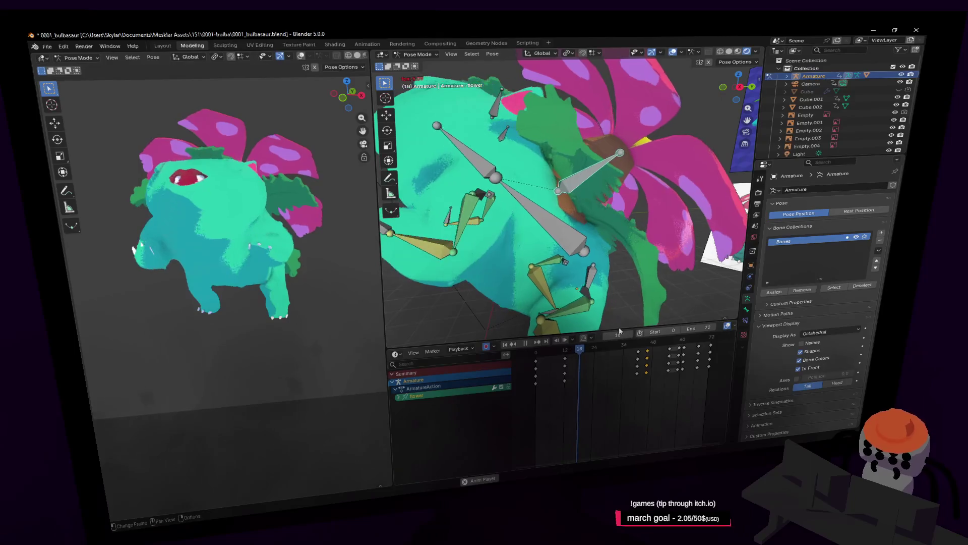
{"action": "key", "text": "space"}
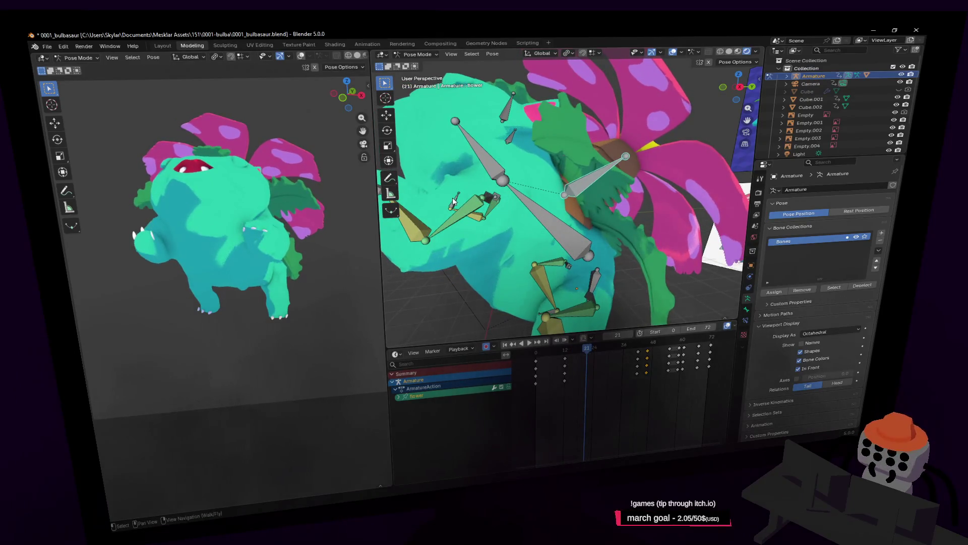
{"action": "middle_click_drag", "start_coordinate": [481, 203], "coordinate": [502, 210]}
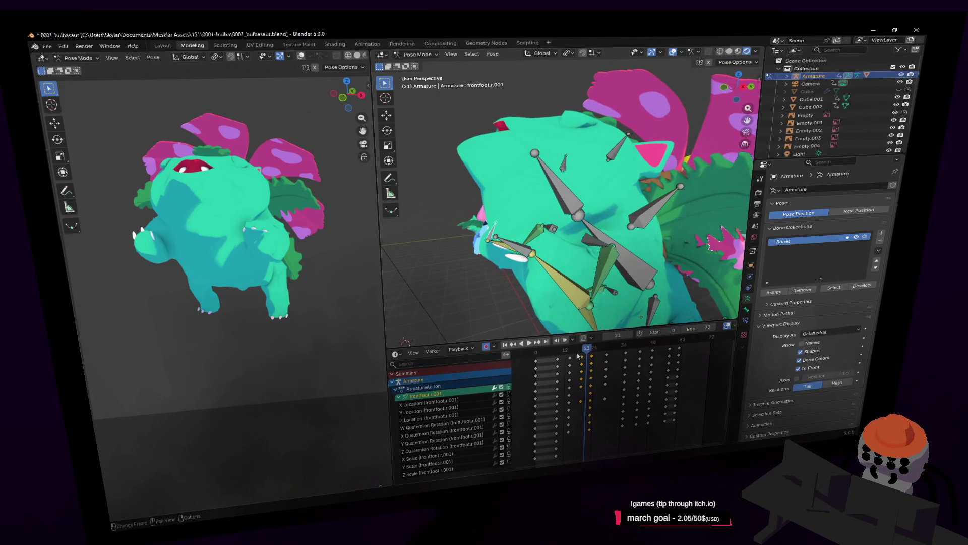
Step: Rotate the frontfoot.r.001 bone about 60° near frame 22 and scrub ahead to check the foot
{"action": "left_click_drag", "start_coordinate": [585, 350], "coordinate": [607, 355]}
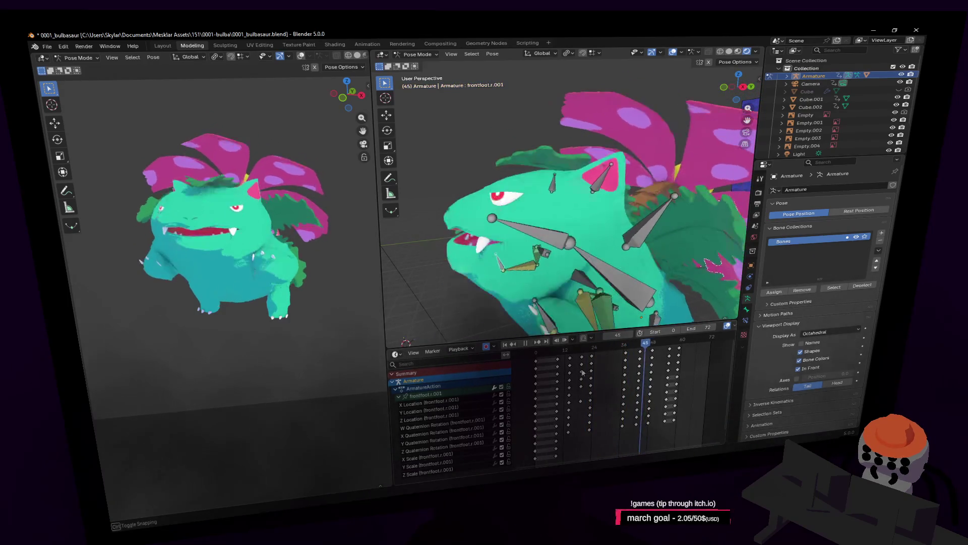
{"action": "middle_click_drag", "start_coordinate": [575, 249], "coordinate": [518, 203]}
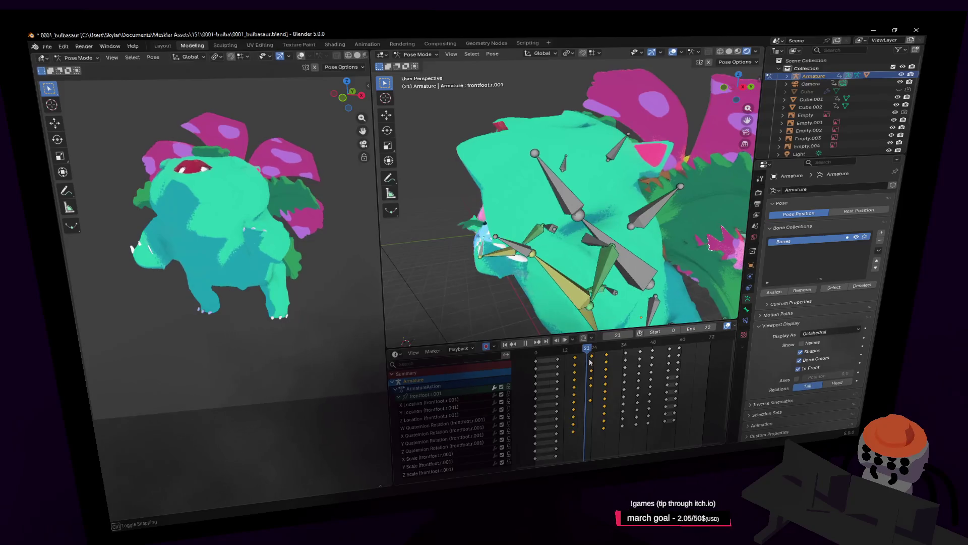
{"action": "left_click_drag", "start_coordinate": [583, 362], "coordinate": [594, 351]}
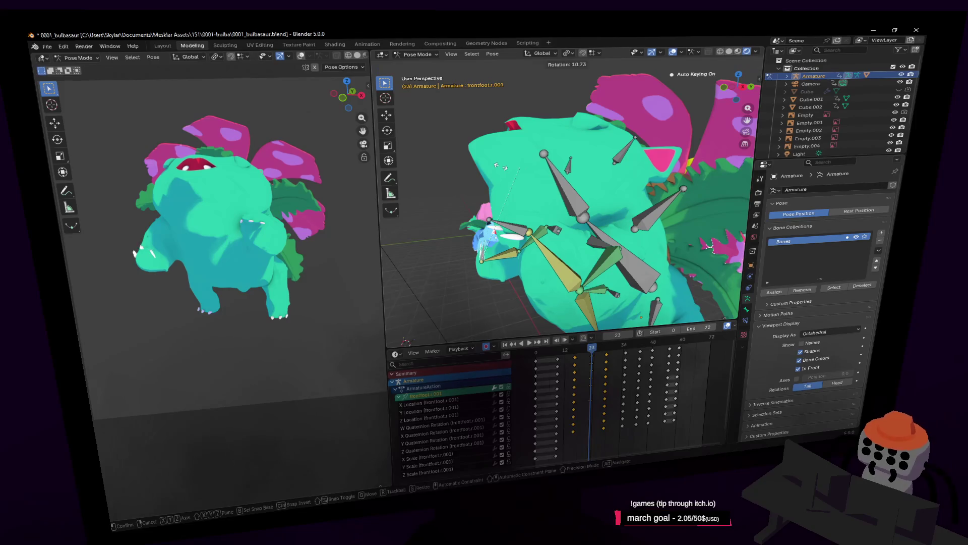
{"action": "left_click", "coordinate": [444, 200]}
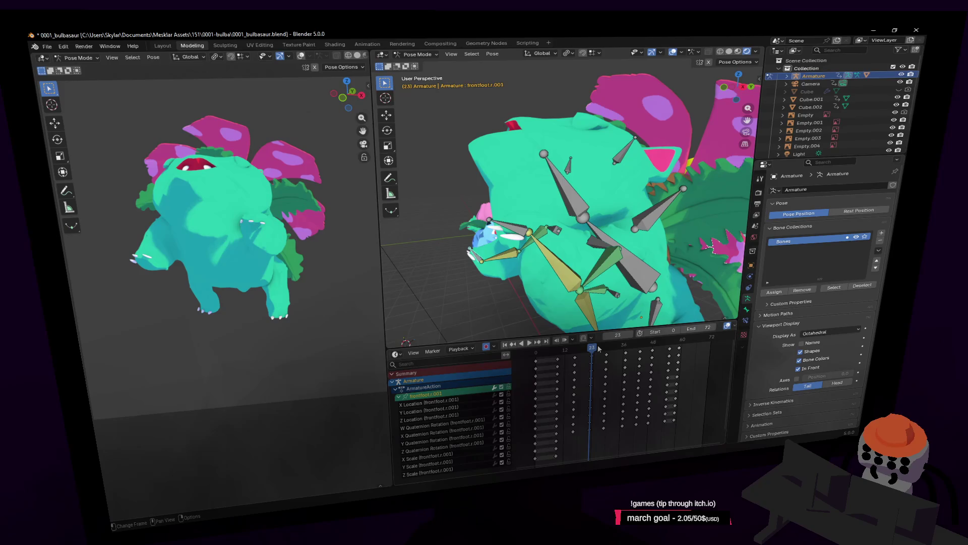
{"action": "left_click_drag", "start_coordinate": [594, 350], "coordinate": [649, 352]}
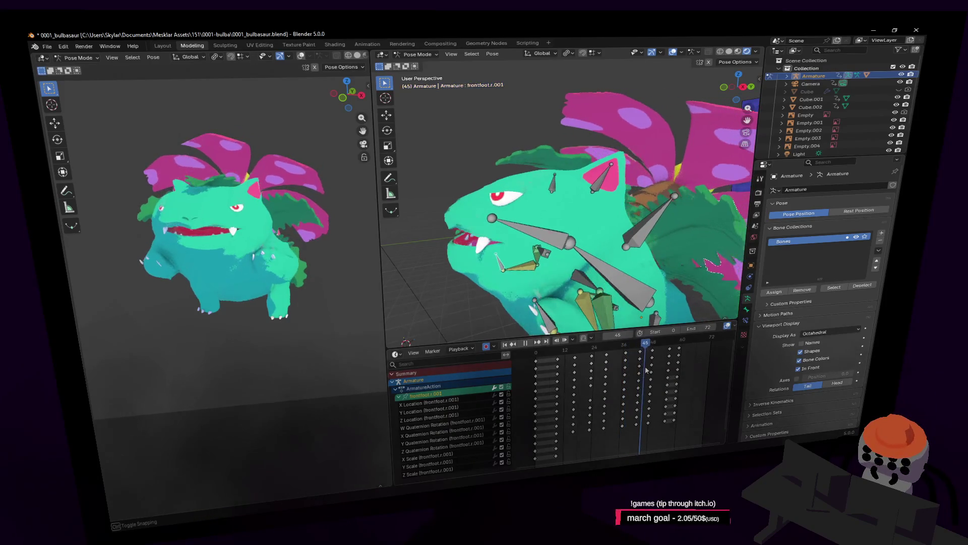
{"action": "scroll", "coordinate": [508, 294], "scroll_direction": "up", "scroll_amount": 3}
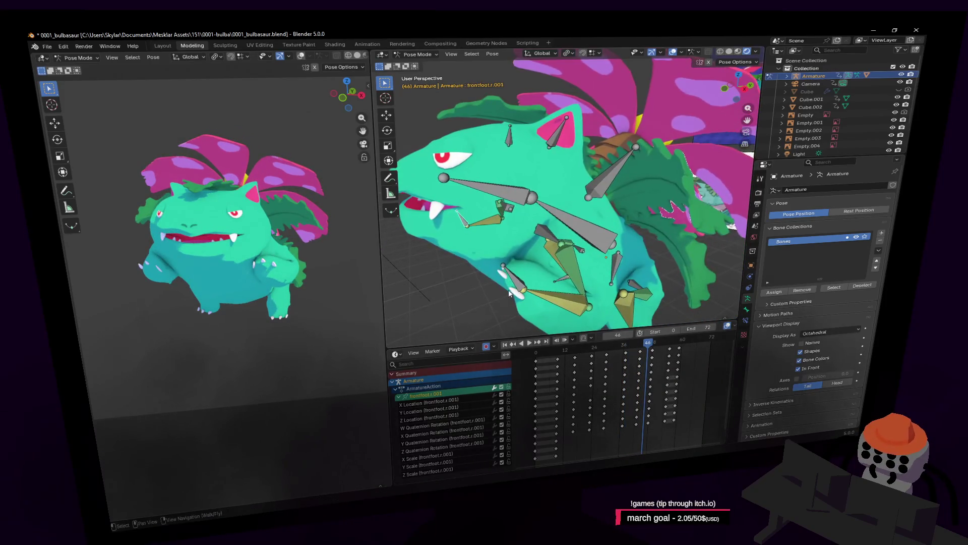
{"action": "middle_click_drag", "start_coordinate": [568, 247], "coordinate": [572, 212], "text": "shift"}
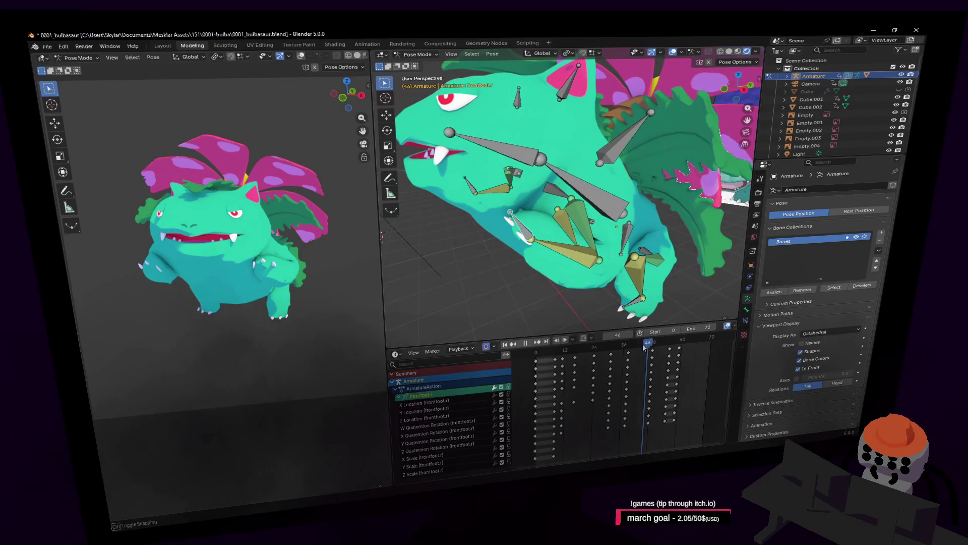
Step: Move the frontfoot.r bone about -0.64 m along Y at frame 47, then scrub to review
{"action": "left_click_drag", "start_coordinate": [646, 346], "coordinate": [651, 347]}
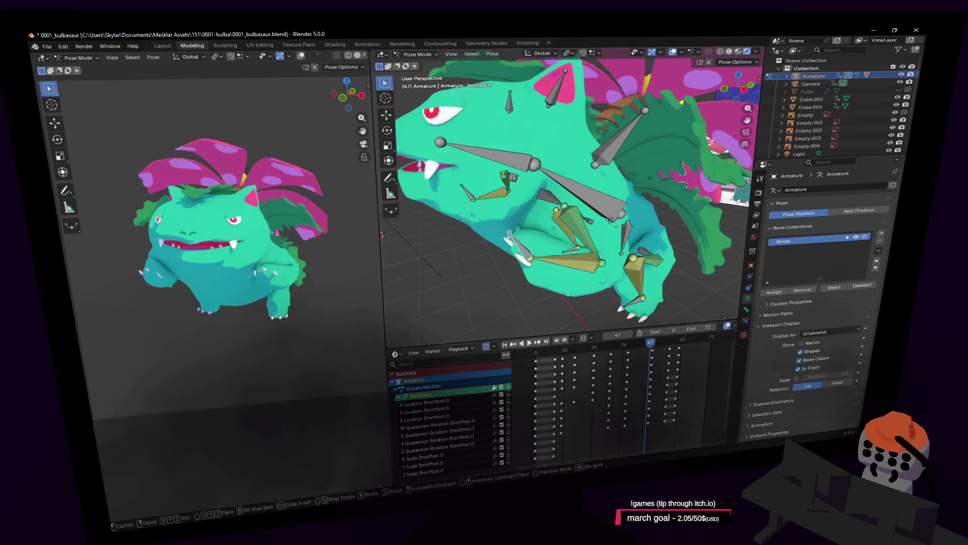
{"action": "key", "text": "g"}
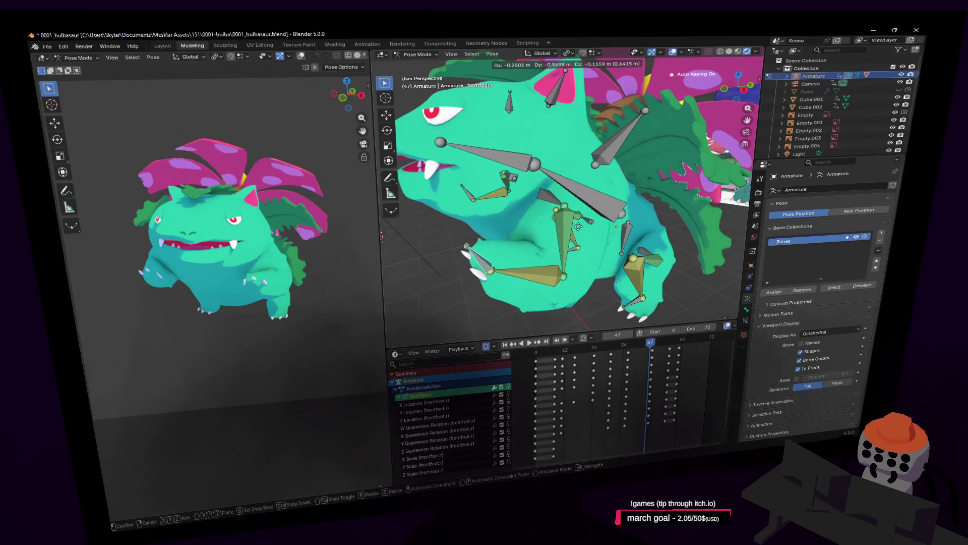
{"action": "left_click", "coordinate": [574, 227]}
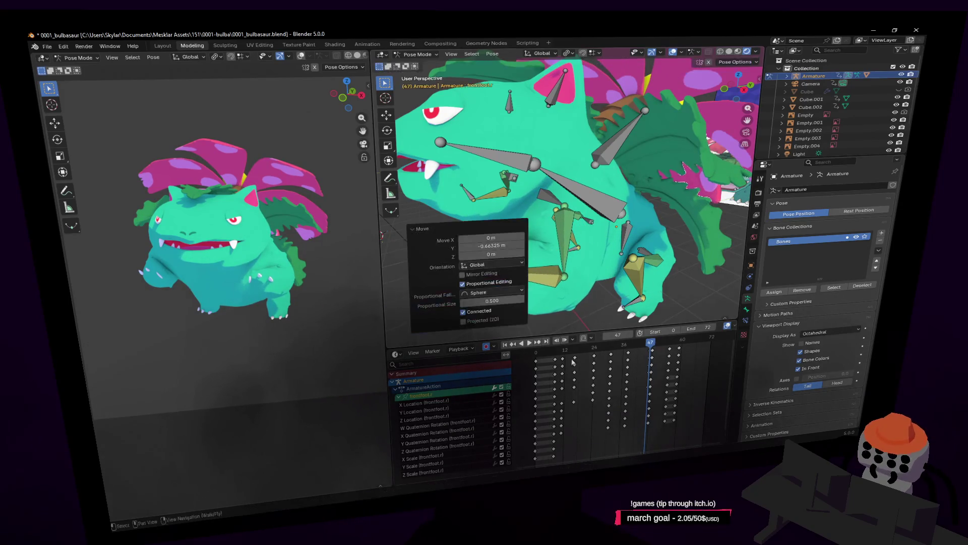
{"action": "left_click_drag", "start_coordinate": [650, 344], "coordinate": [654, 349]}
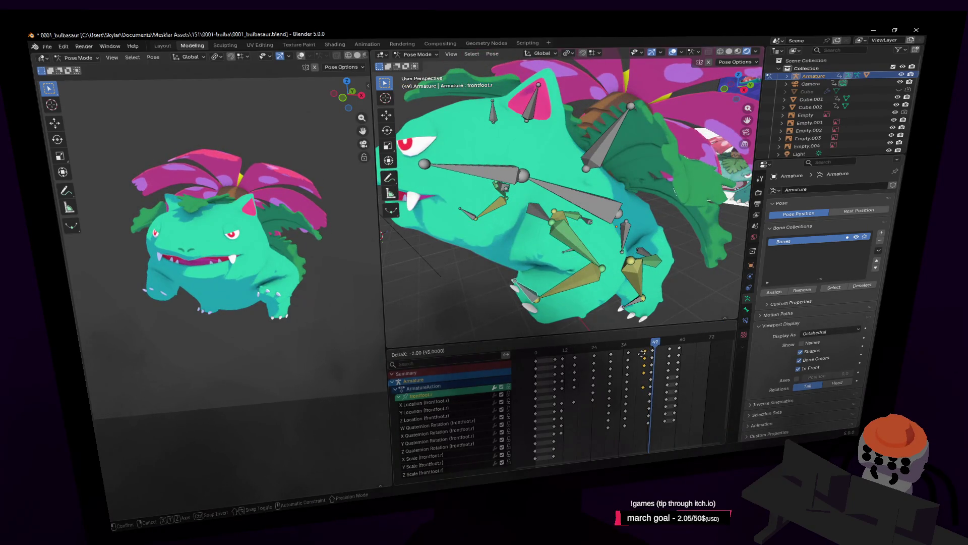
{"action": "mouse_move", "coordinate": [649, 348]}
{"action": "left_mouse_down"}
{"action": "mouse_move", "coordinate": [689, 342]}
{"action": "mouse_move", "coordinate": [598, 347]}
{"action": "left_mouse_up"}
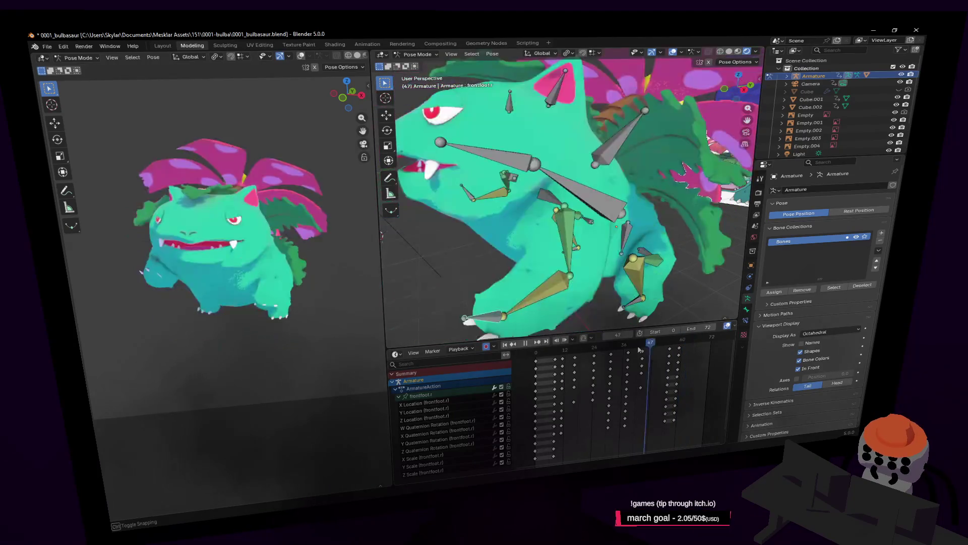
{"action": "middle_click_drag", "start_coordinate": [575, 189], "coordinate": [559, 121]}
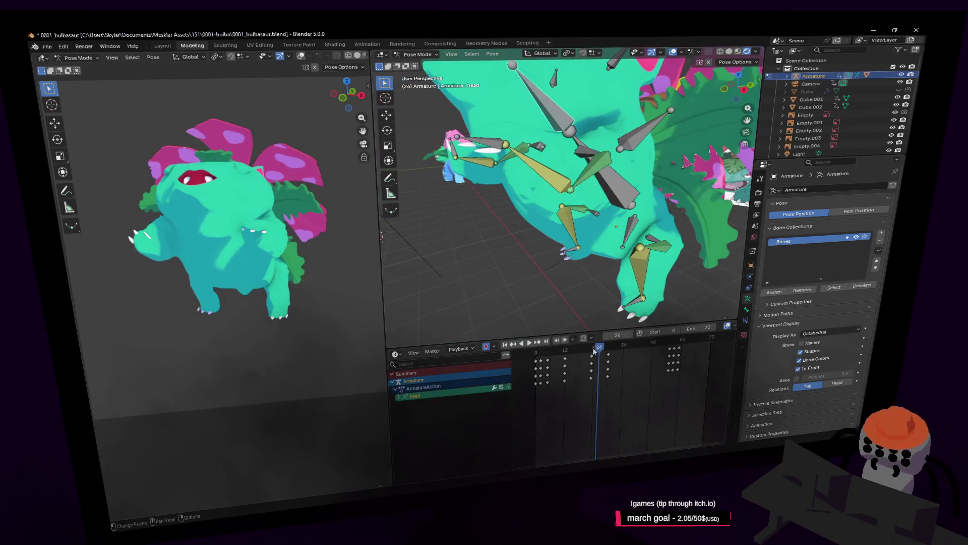
Step: Tilt the head upward at frame 30 and scrub ahead to preview the head motion
{"action": "mouse_move", "coordinate": [600, 348]}
{"action": "left_mouse_down"}
{"action": "mouse_move", "coordinate": [613, 349]}
{"action": "mouse_move", "coordinate": [578, 356]}
{"action": "mouse_move", "coordinate": [607, 351]}
{"action": "left_mouse_up"}
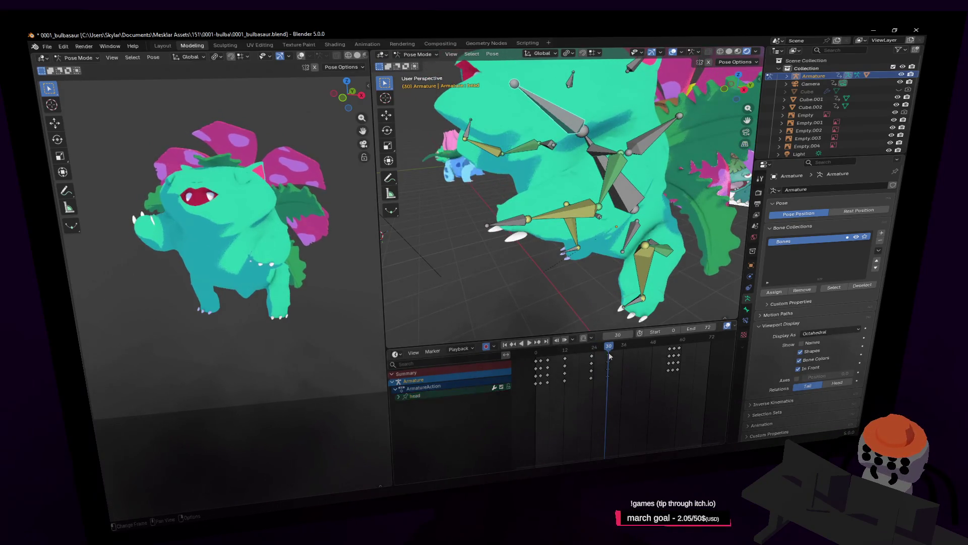
{"action": "left_click_drag", "start_coordinate": [607, 352], "coordinate": [598, 353]}
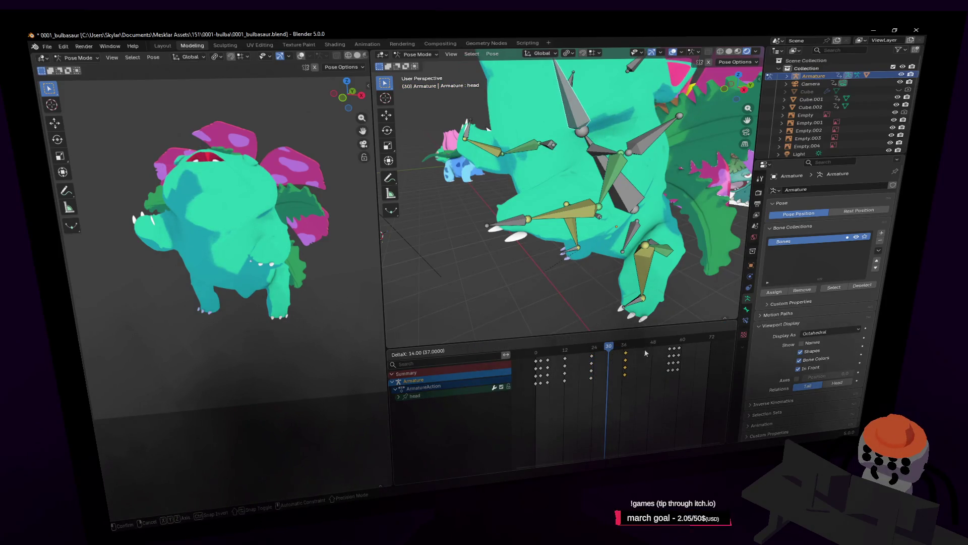
{"action": "mouse_move", "coordinate": [609, 348]}
{"action": "left_mouse_down"}
{"action": "mouse_move", "coordinate": [664, 350]}
{"action": "mouse_move", "coordinate": [672, 362]}
{"action": "left_mouse_up"}
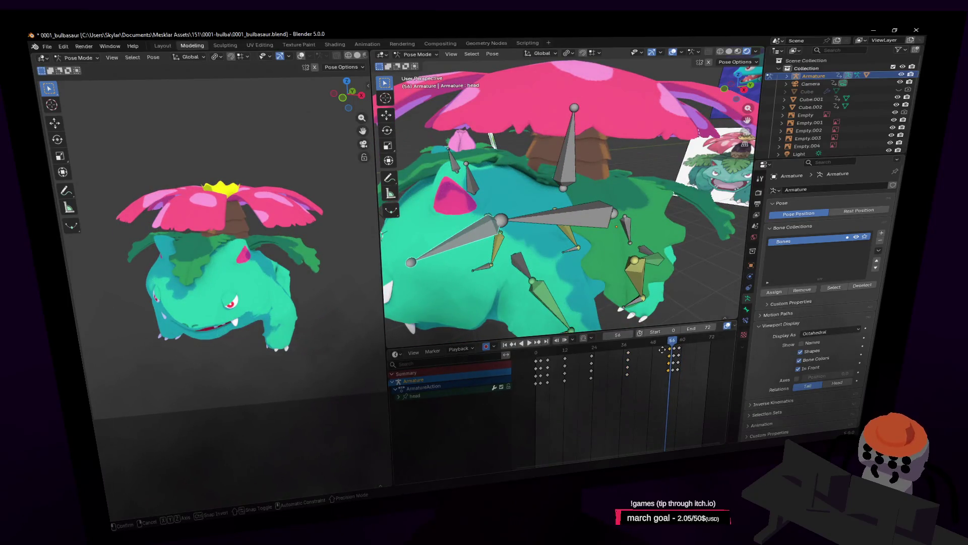
{"action": "left_click_drag", "start_coordinate": [653, 348], "coordinate": [679, 354]}
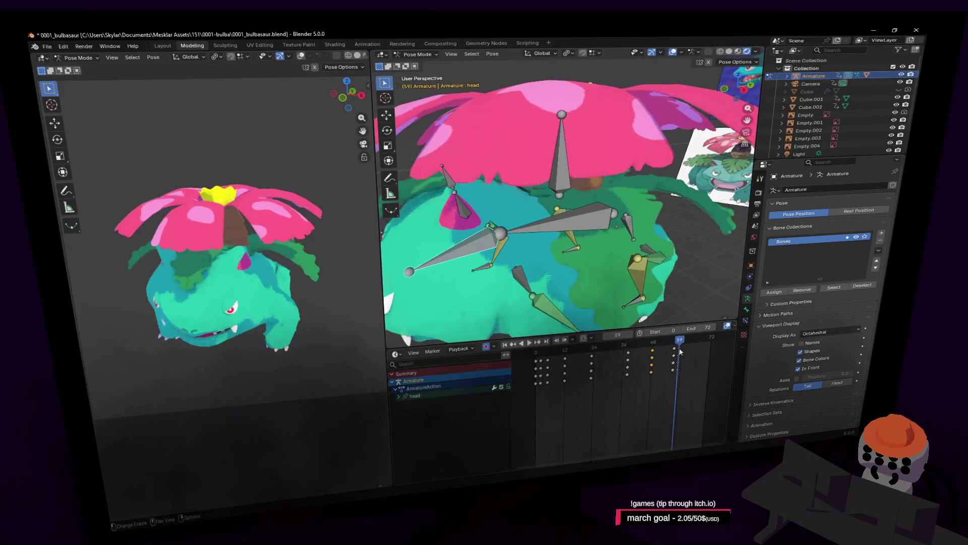
Step: Scrub through the late frames to review the head poses up to the animation's end
{"action": "mouse_move", "coordinate": [661, 344]}
{"action": "left_mouse_down"}
{"action": "mouse_move", "coordinate": [686, 348]}
{"action": "mouse_move", "coordinate": [627, 347]}
{"action": "mouse_move", "coordinate": [654, 350]}
{"action": "left_mouse_up"}
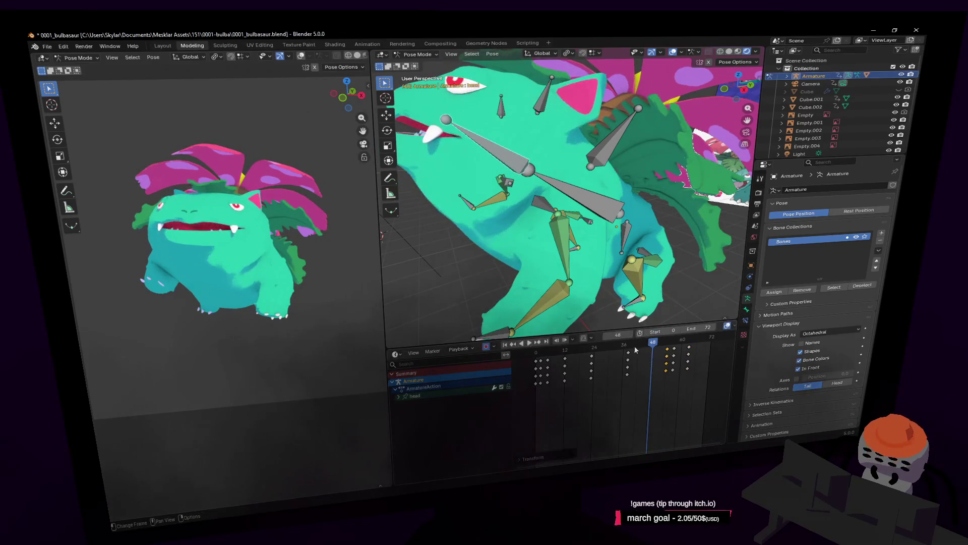
{"action": "left_click_drag", "start_coordinate": [640, 349], "coordinate": [677, 352]}
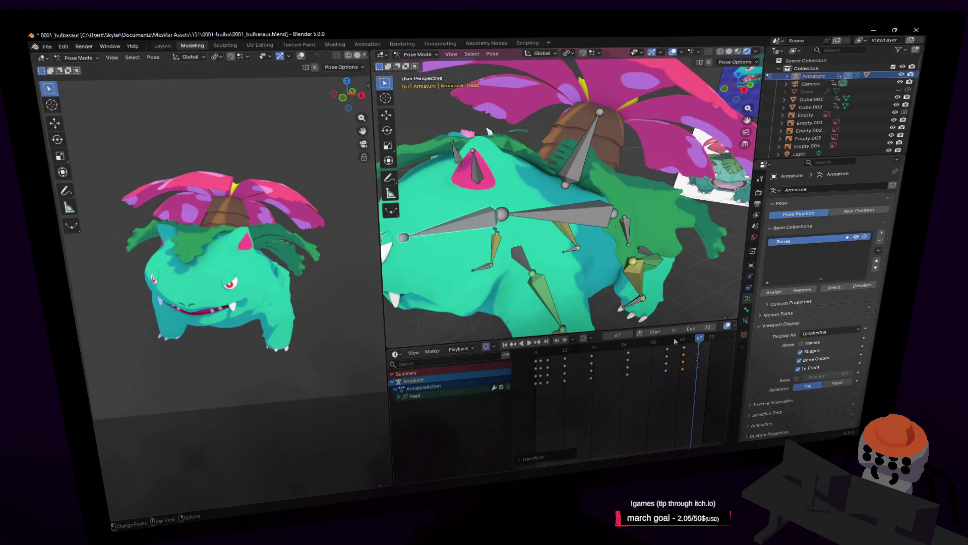
{"action": "mouse_move", "coordinate": [697, 344]}
{"action": "left_mouse_down"}
{"action": "mouse_move", "coordinate": [667, 350]}
{"action": "mouse_move", "coordinate": [684, 356]}
{"action": "mouse_move", "coordinate": [696, 339]}
{"action": "left_mouse_up"}
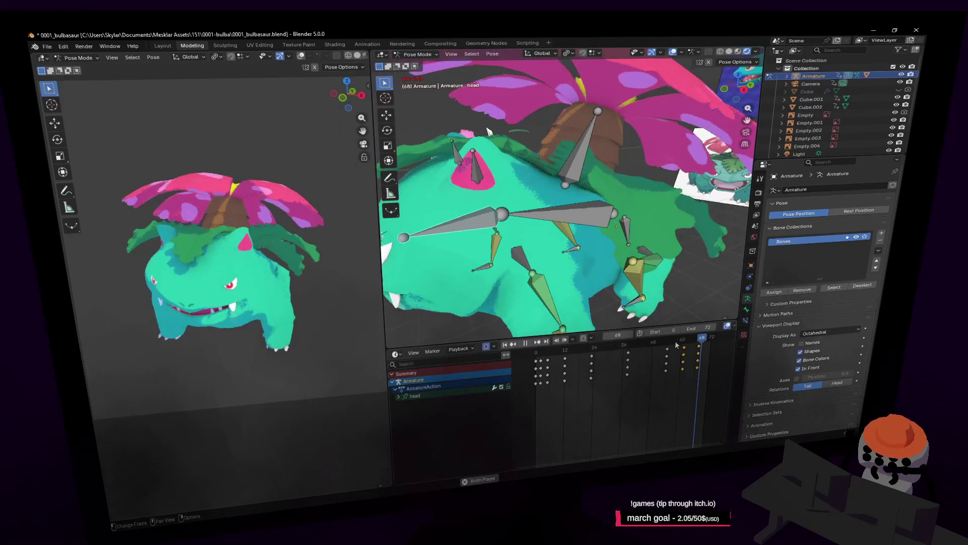
{"action": "left_click", "coordinate": [627, 346]}
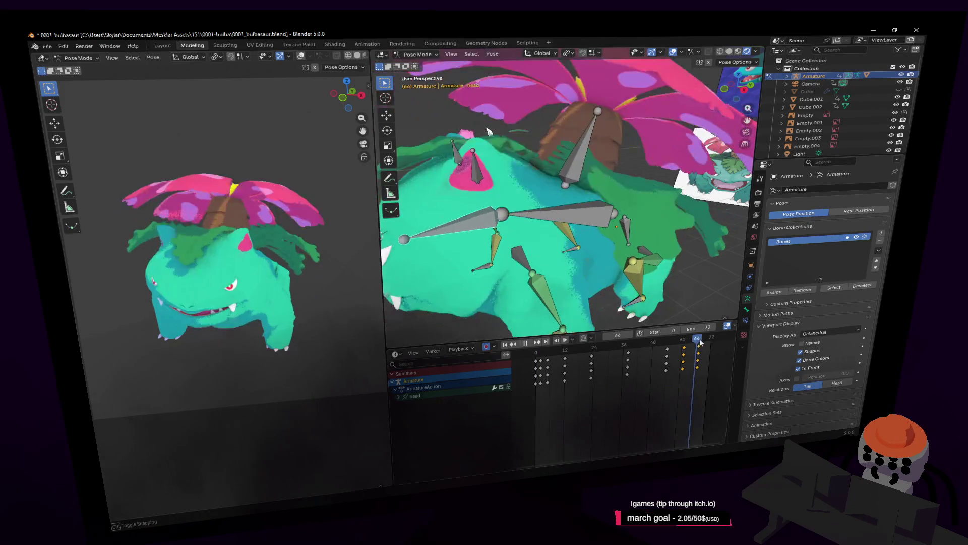
{"action": "left_click_drag", "start_coordinate": [695, 342], "coordinate": [713, 348]}
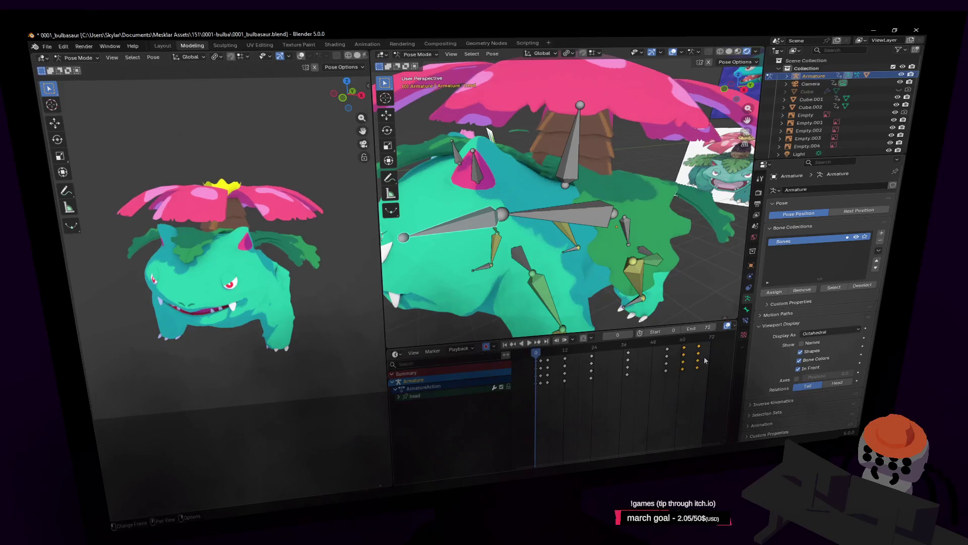
Step: Preview the animation, then key an X-axis flower rotation and scrub to review the sway
{"action": "key", "text": "space"}
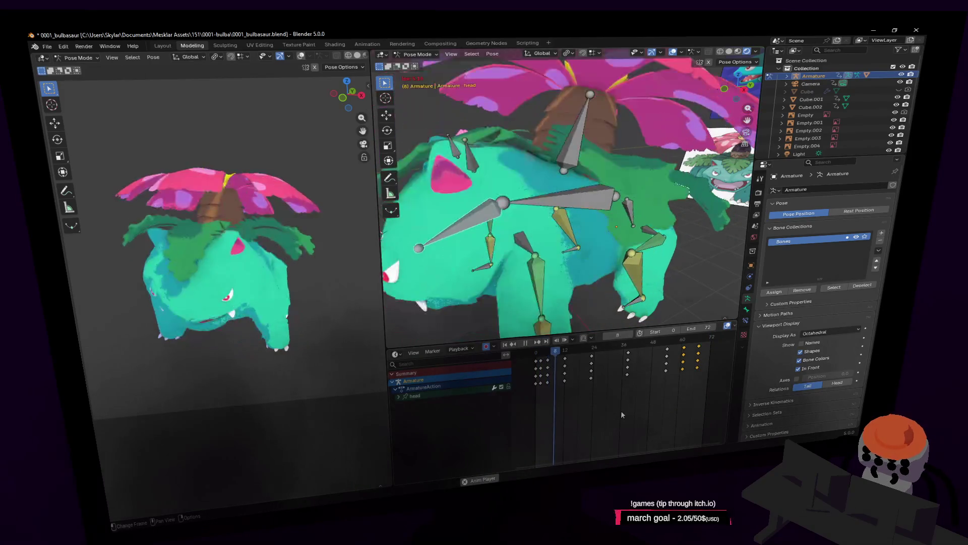
{"action": "key", "text": "ctrl+z"}
{"action": "key", "text": "ctrl+z"}
{"action": "key", "text": "ctrl+z"}
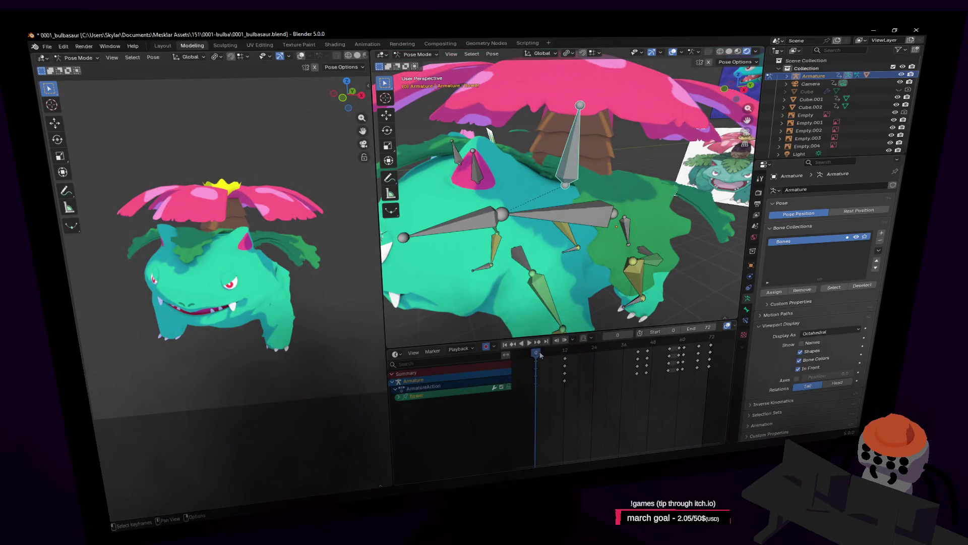
{"action": "middle_click_drag", "start_coordinate": [530, 190], "coordinate": [597, 172]}
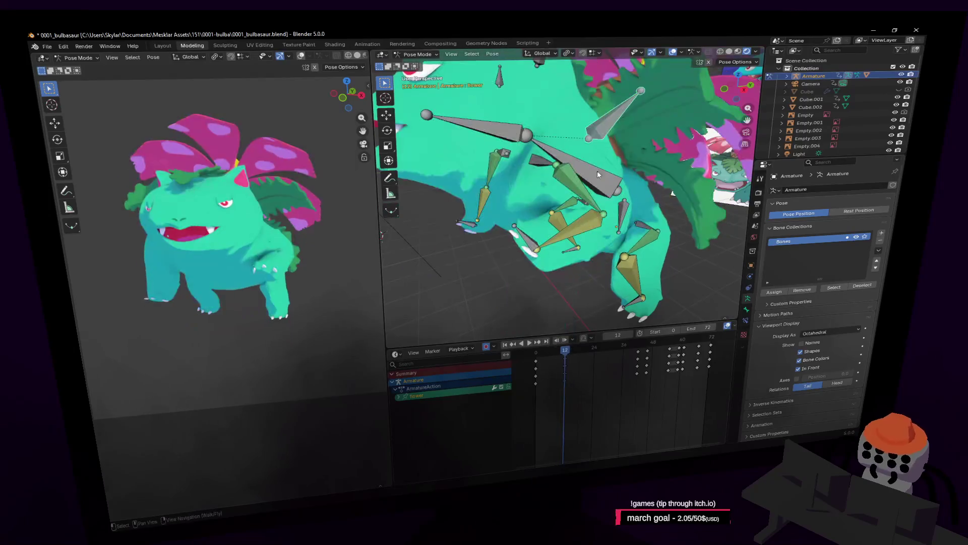
{"action": "scroll", "coordinate": [672, 193], "scroll_direction": "down", "scroll_amount": 3}
{"action": "key", "text": "r"}
{"action": "key", "text": "x"}
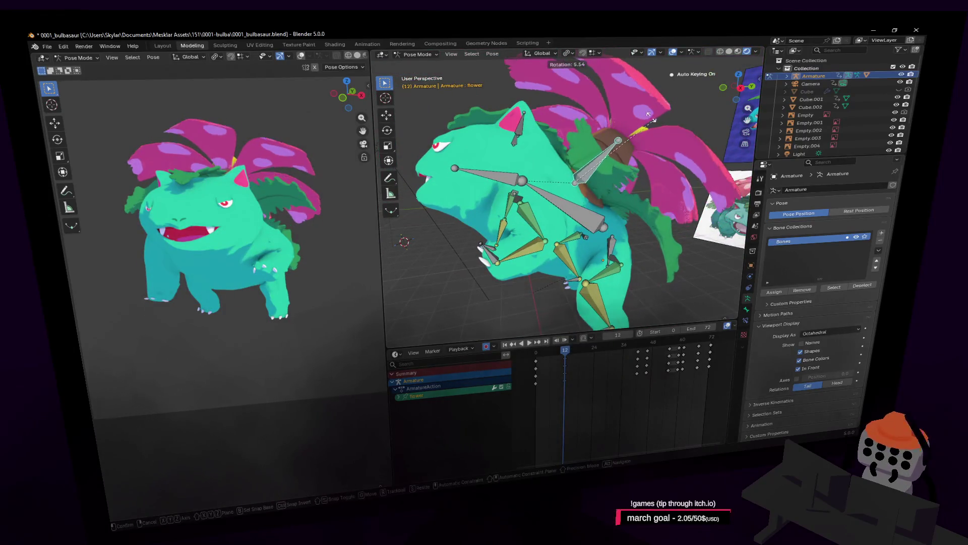
{"action": "left_click", "coordinate": [647, 106]}
{"action": "left_click", "coordinate": [546, 355]}
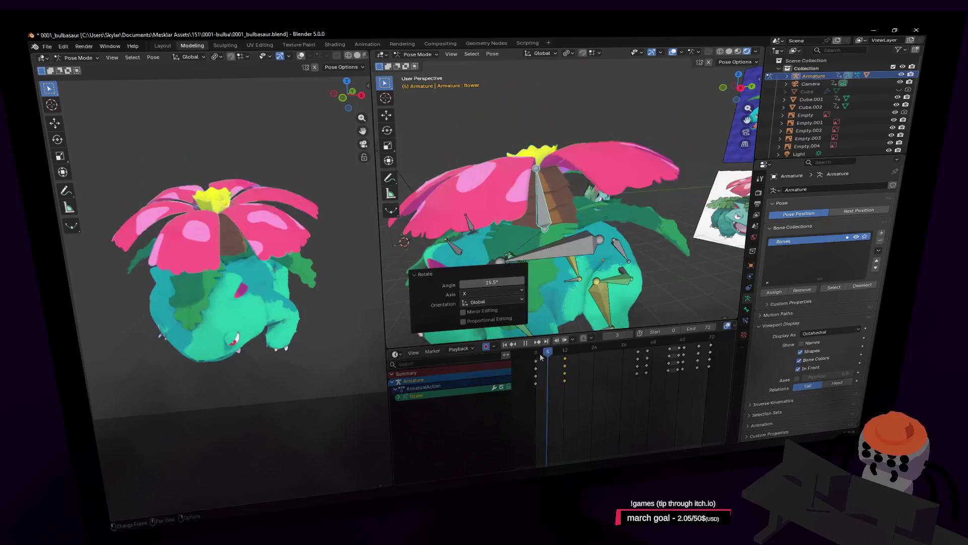
{"action": "mouse_move", "coordinate": [546, 355]}
{"action": "left_mouse_down"}
{"action": "mouse_move", "coordinate": [599, 342]}
{"action": "mouse_move", "coordinate": [580, 349]}
{"action": "left_mouse_up"}
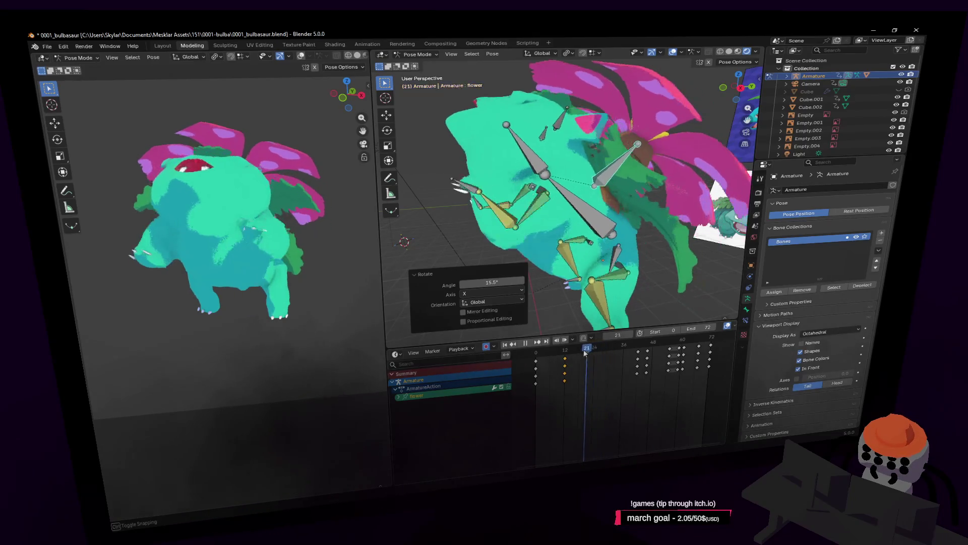
Step: Retime the flower keys to frame 19, key a -13.3° reverse tilt at frame 21, and play back
{"action": "key", "text": "g"}
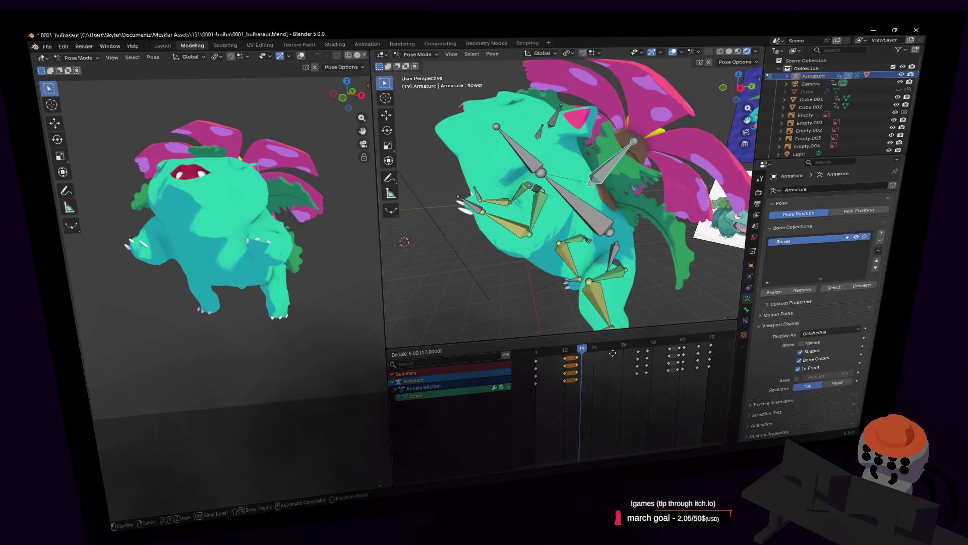
{"action": "left_click", "coordinate": [613, 352]}
{"action": "key", "text": "Right"}
{"action": "key", "text": "Right"}
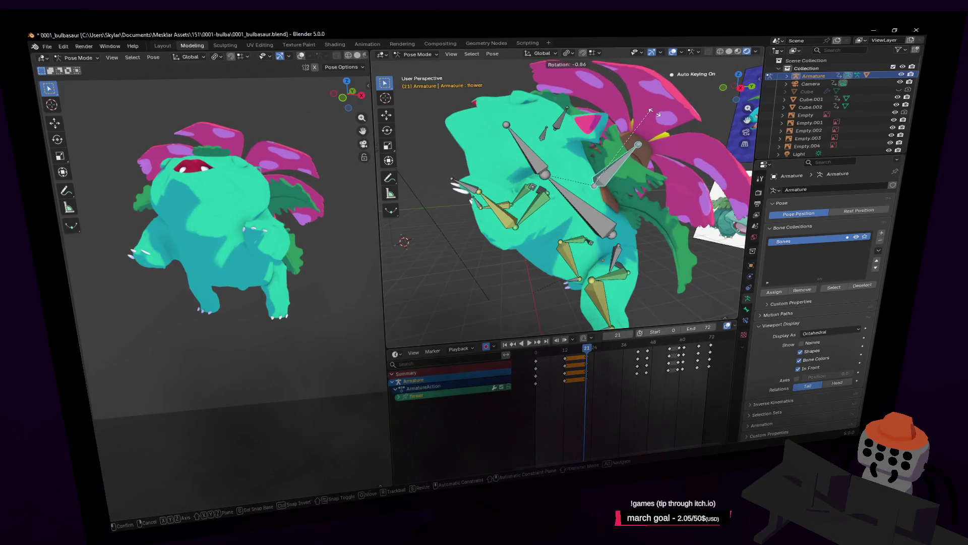
{"action": "left_click", "coordinate": [658, 151]}
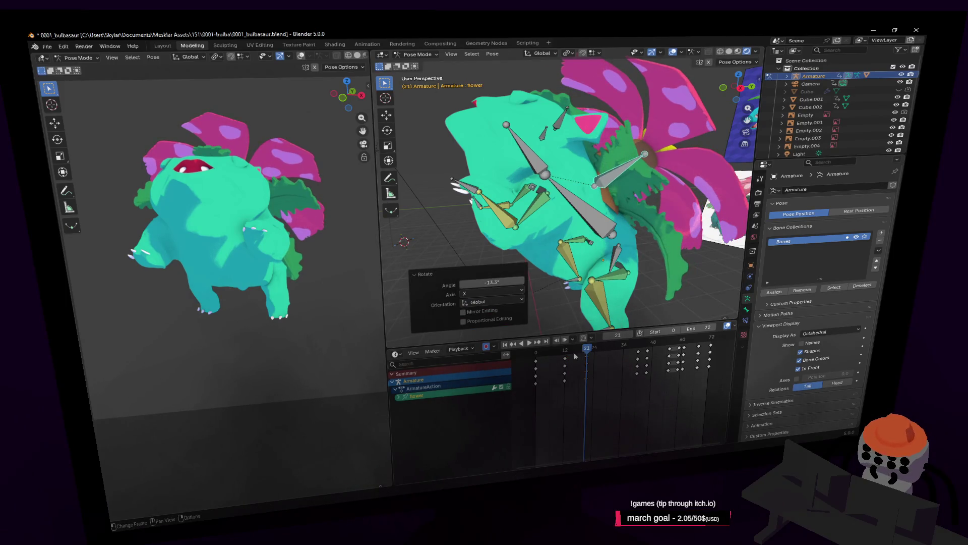
{"action": "key", "text": "space"}
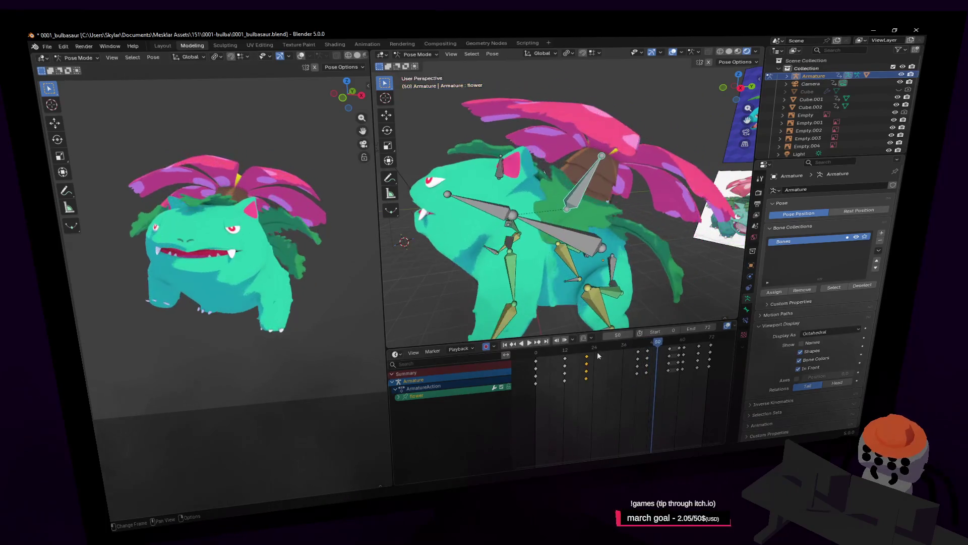
{"action": "left_click", "coordinate": [637, 347]}
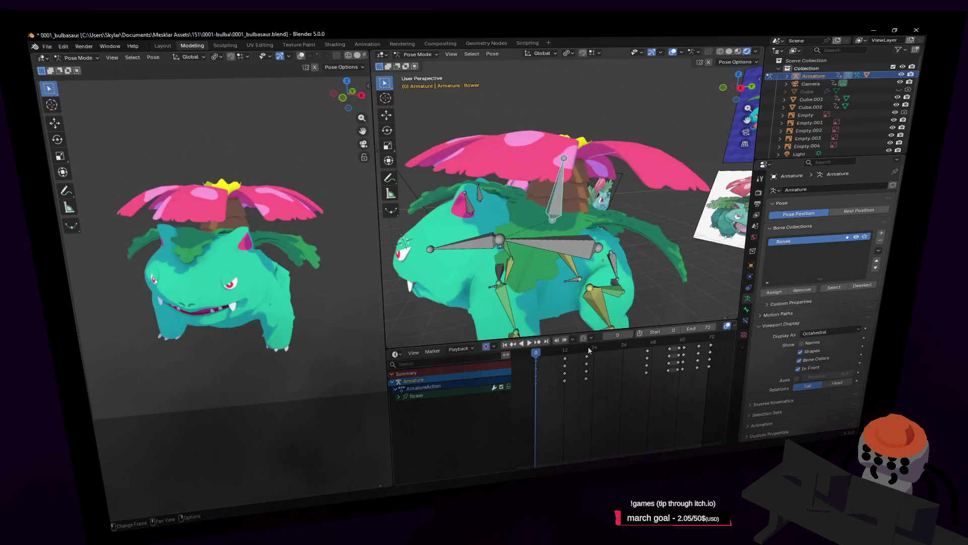
Step: Play the animation, pause at frame 33, and select the front right foot bone
{"action": "left_click_drag", "start_coordinate": [588, 350], "coordinate": [710, 363]}
{"action": "key", "text": "space"}
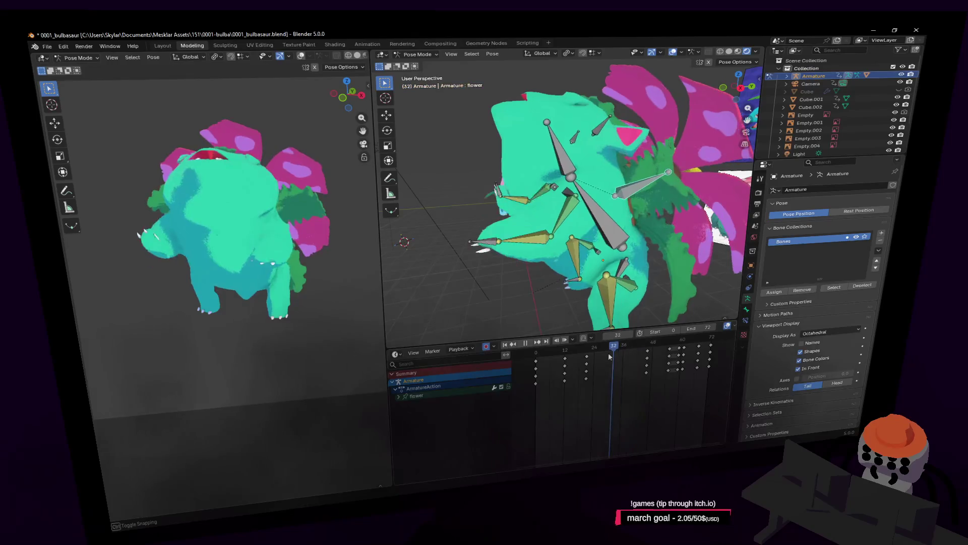
{"action": "key", "text": "space"}
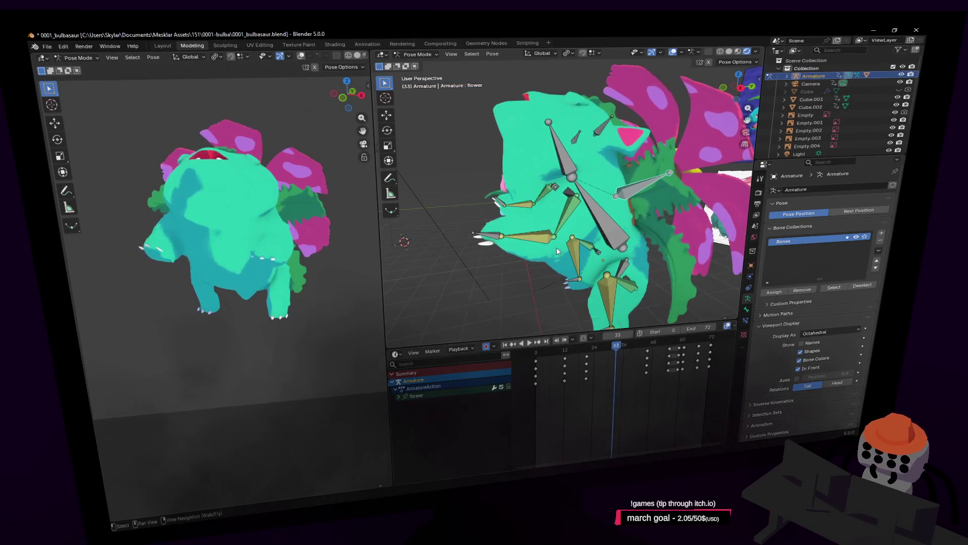
{"action": "left_click", "coordinate": [502, 202]}
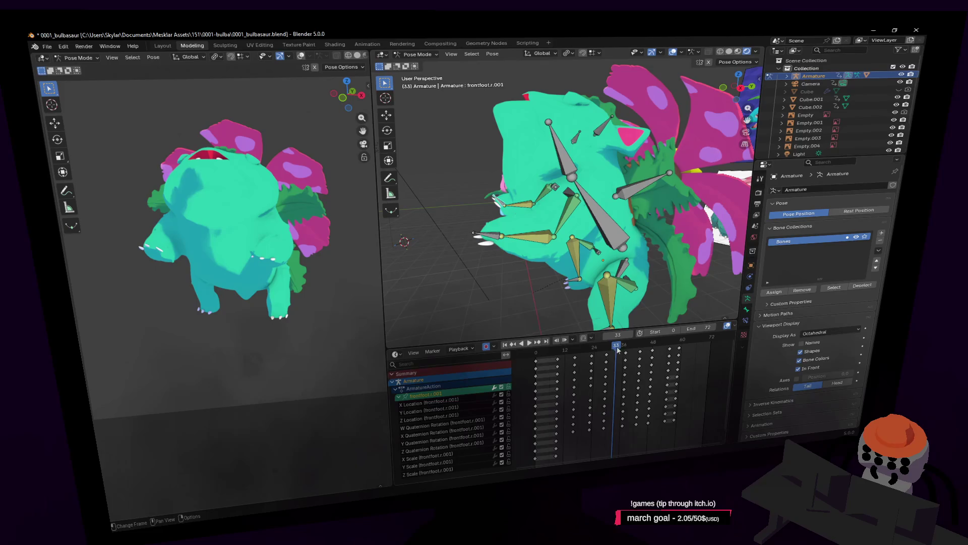
Step: Play through the jump from the early frames, then start rendering the full animation
{"action": "left_click_drag", "start_coordinate": [617, 348], "coordinate": [640, 347]}
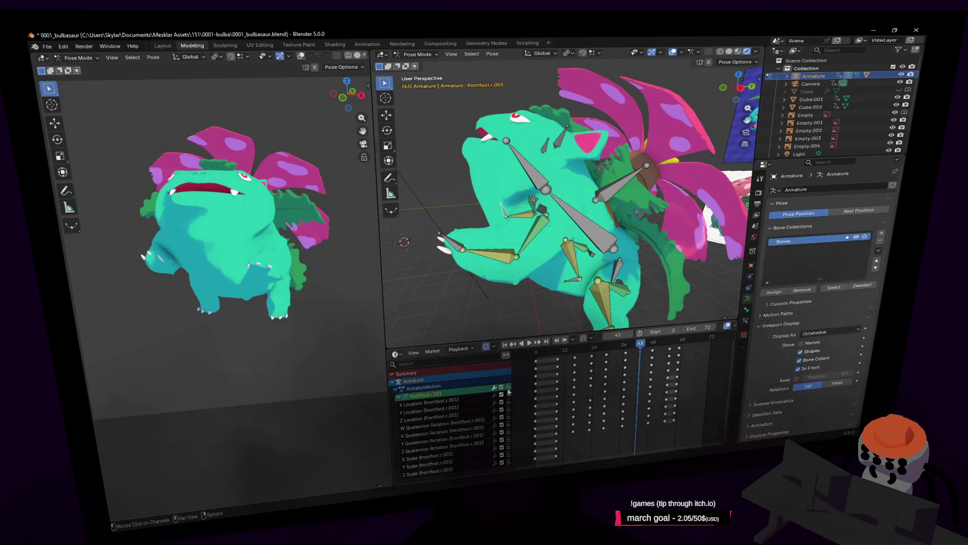
{"action": "left_click_drag", "start_coordinate": [583, 353], "coordinate": [538, 360]}
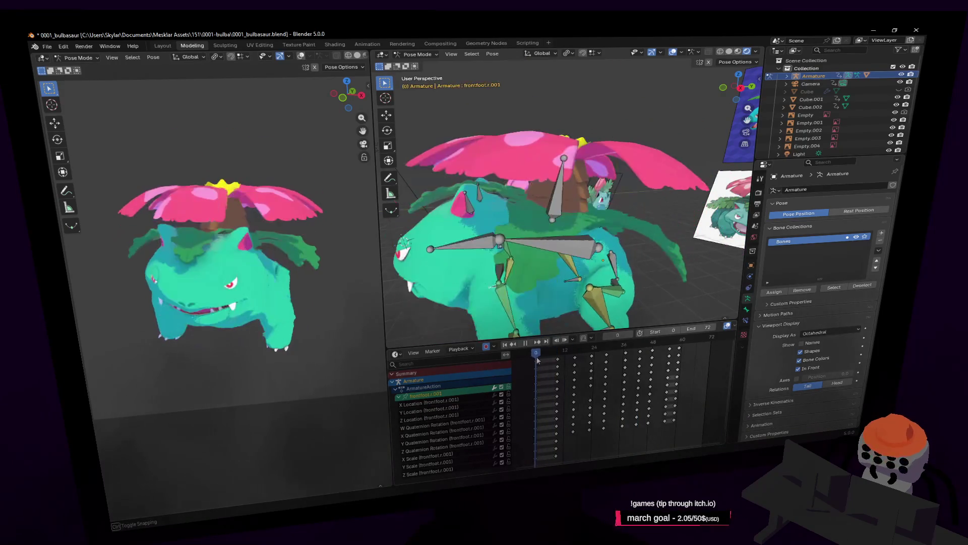
{"action": "key", "text": "space"}
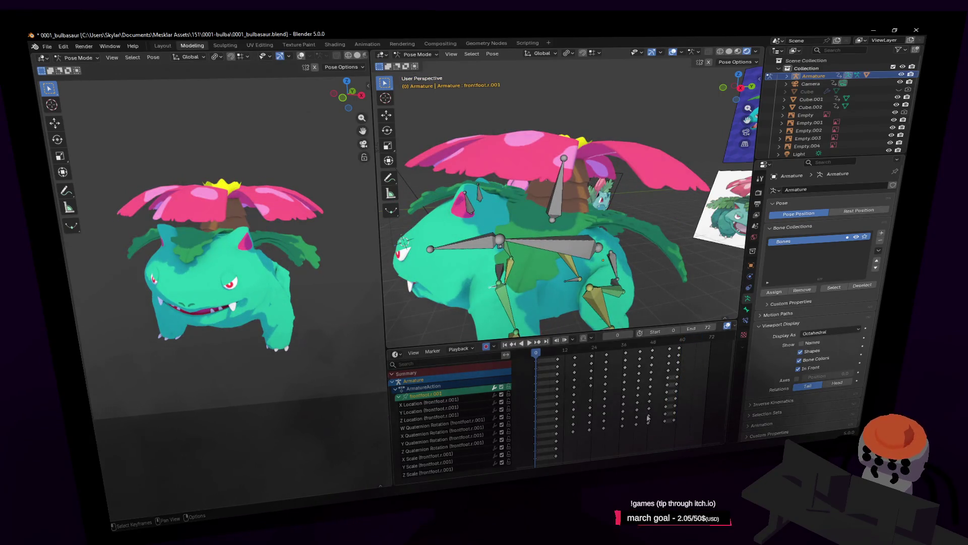
{"action": "key", "text": "F12"}
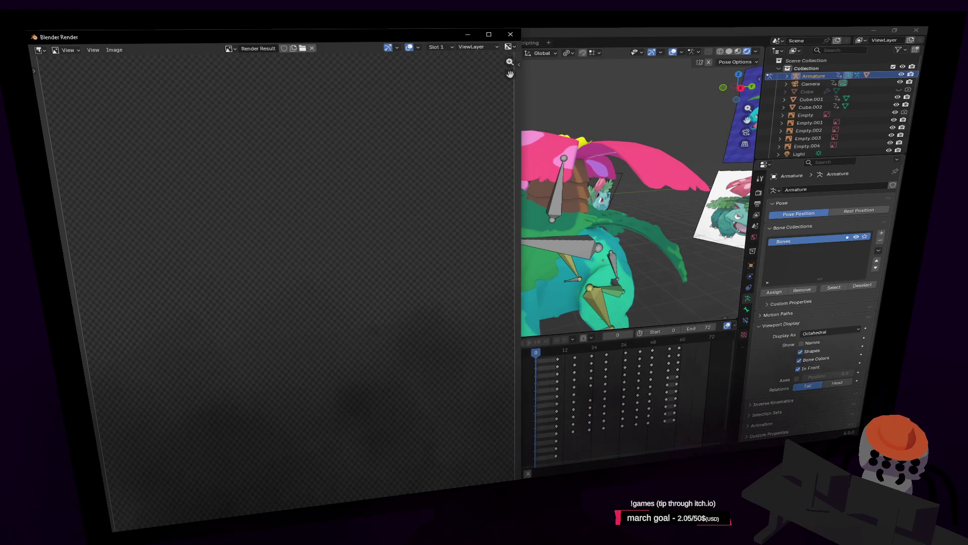
Step: Close the render window while the animation keeps rendering
{"action": "key", "text": "Escape"}
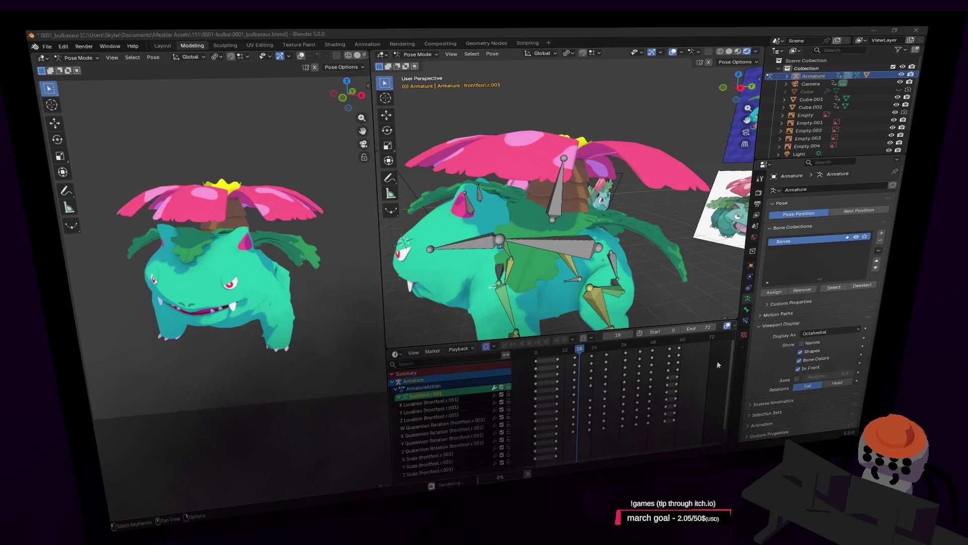
Step: Play 0001_venusaur0000-0072.mp4 on loop in VLC, toggling deinterlacing off and back on
{"action": "key", "text": "Right"}
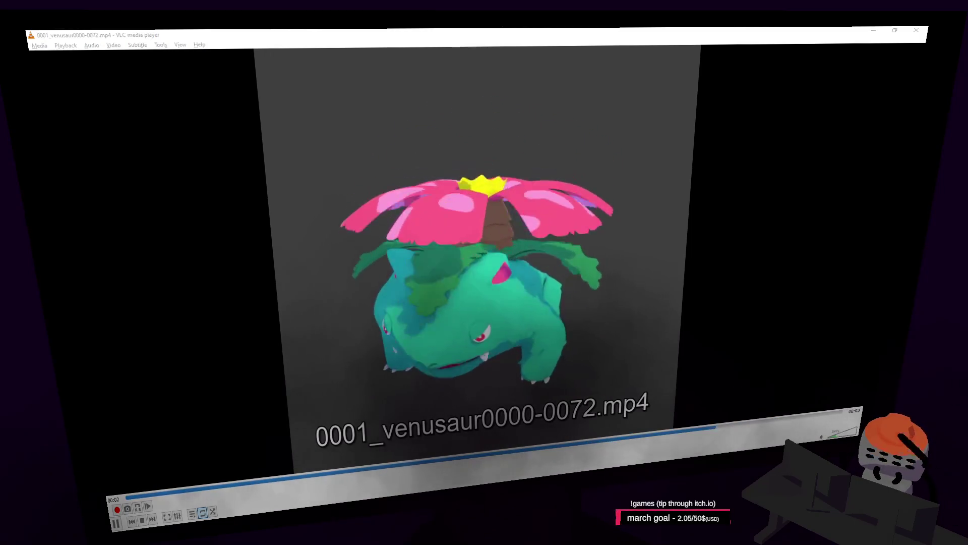
{"action": "key", "text": "d"}
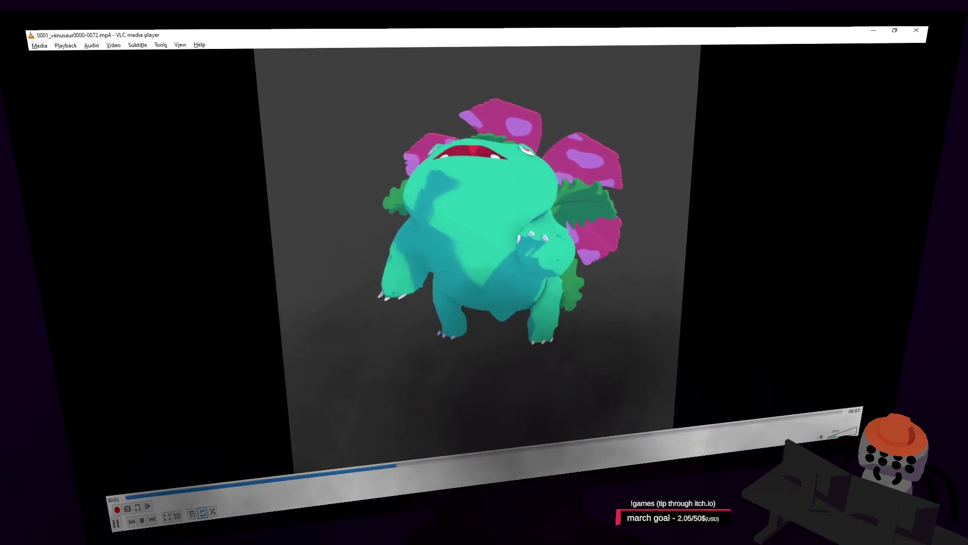
{"action": "key", "text": "d"}
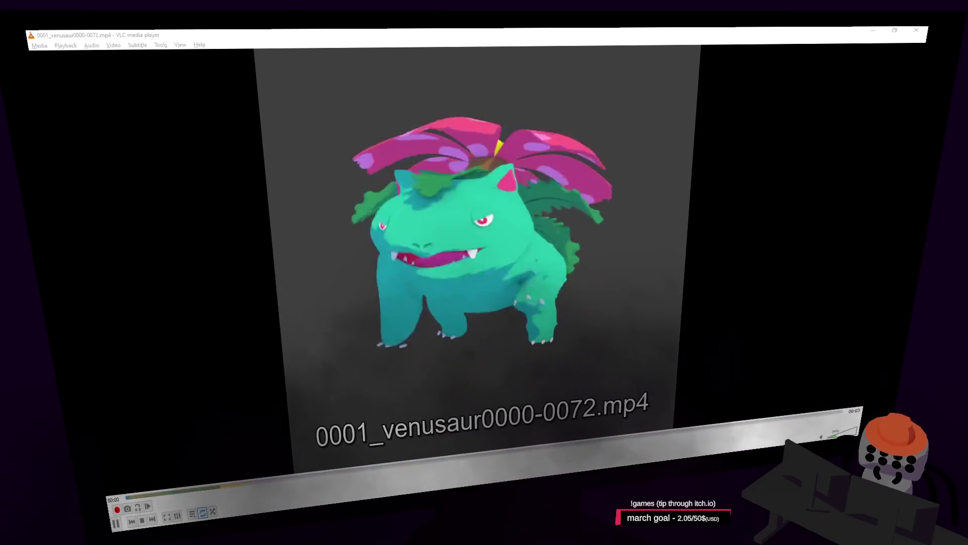